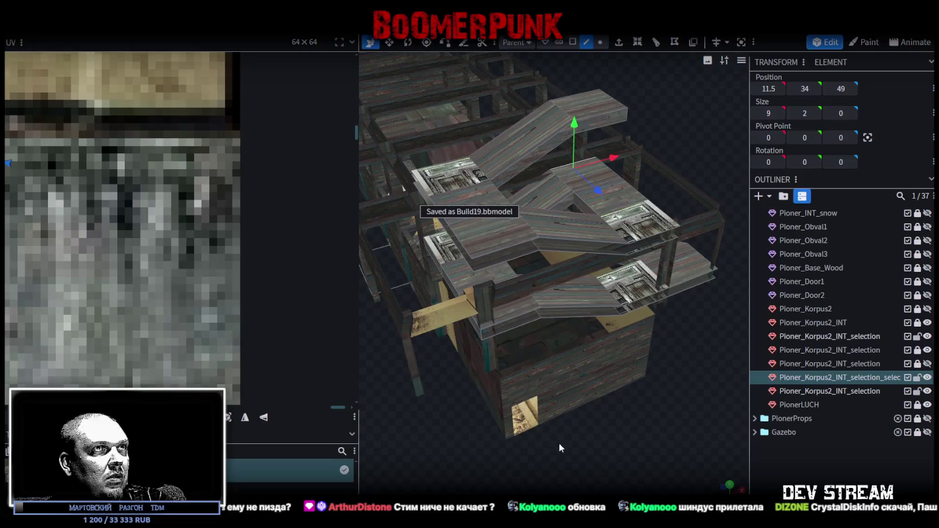
- Move the stair slab to 11.5, 34, 49, save as Build19.bbmodel, and open Task Manager's disk graph
{"action": "mouse_move", "coordinate": [609, 430]}
{"action": "left_mouse_down"}
{"action": "mouse_move", "coordinate": [475, 414]}
{"action": "mouse_move", "coordinate": [521, 434]}
{"action": "mouse_move", "coordinate": [531, 415]}
{"action": "left_mouse_up"}
{"action": "left_click_drag", "start_coordinate": [617, 180], "coordinate": [618, 184]}
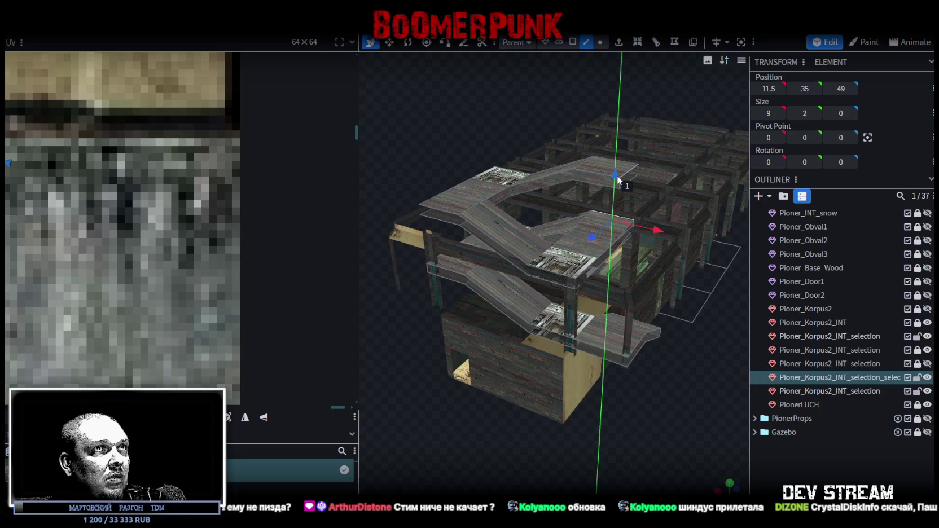
{"action": "mouse_move", "coordinate": [634, 282]}
{"action": "left_mouse_down"}
{"action": "mouse_move", "coordinate": [538, 387]}
{"action": "mouse_move", "coordinate": [523, 385]}
{"action": "left_mouse_up"}
{"action": "key", "text": "ctrl+s"}
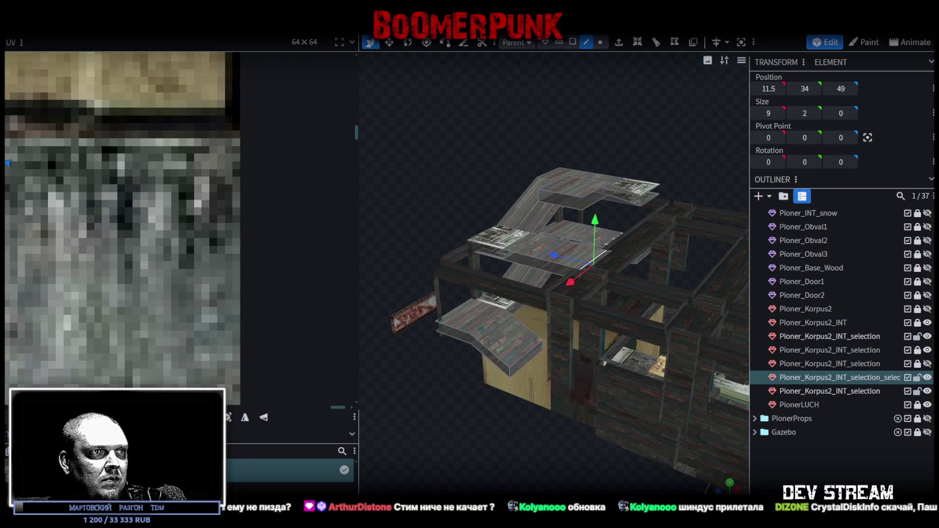
{"action": "key", "text": "ctrl+shift+Escape"}
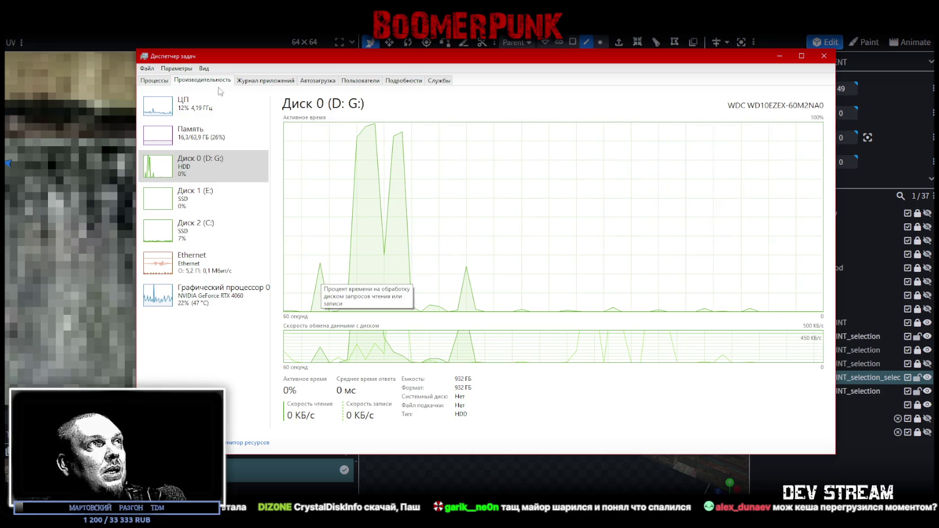
{"action": "left_click", "coordinate": [825, 56]}
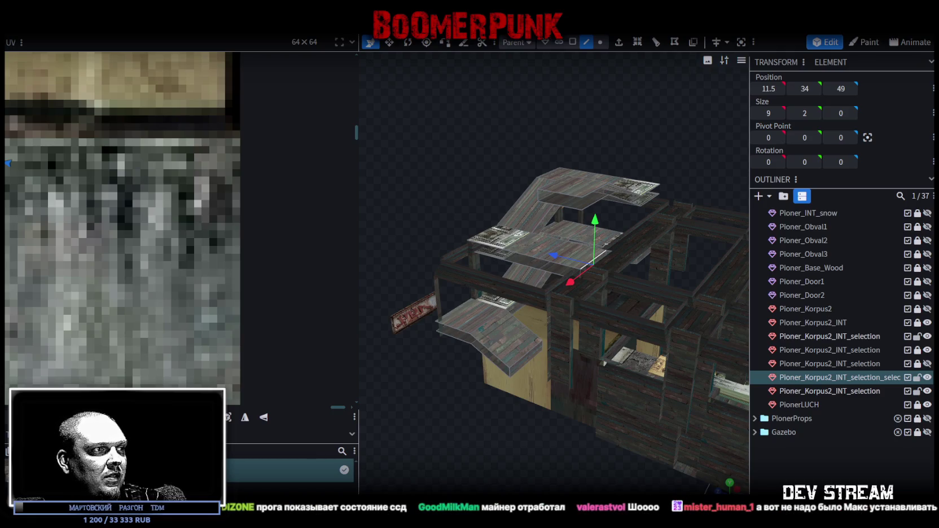
{"action": "key", "text": "ctrl+shift+Escape"}
{"action": "left_click", "coordinate": [180, 158]}
{"action": "left_click", "coordinate": [180, 180]}
{"action": "left_click", "coordinate": [219, 161]}
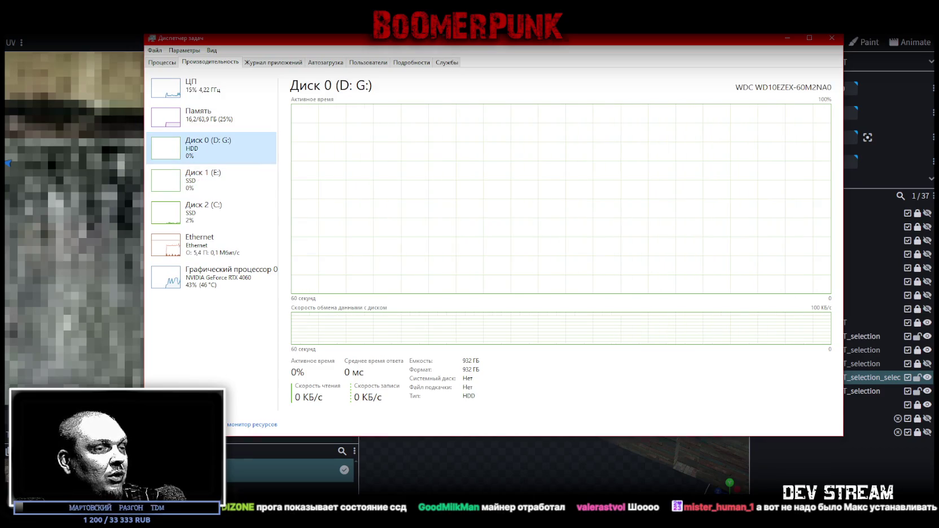
- Leave Task Manager and close it to return to the Blockbench building model
{"action": "key", "text": "alt+Tab"}
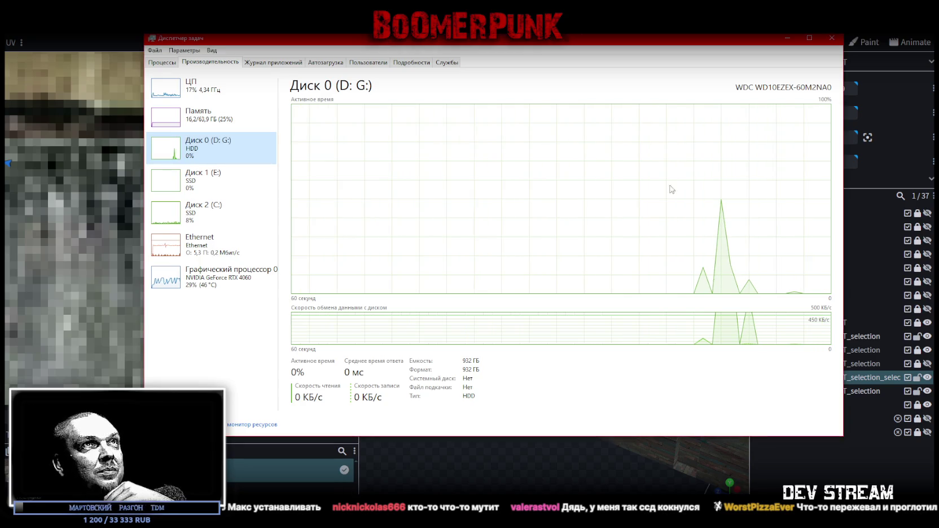
{"action": "key", "text": "alt+Tab"}
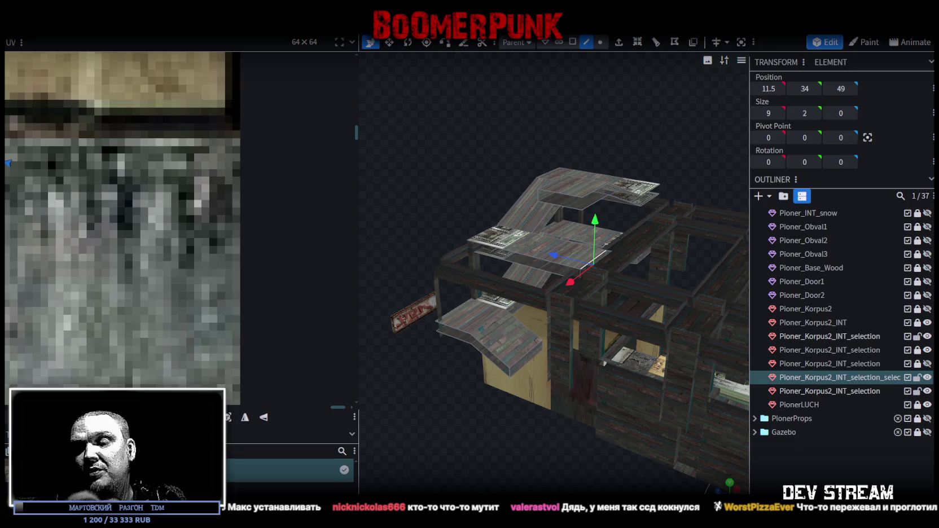
- Switch to Unity, orbit the Scene view around the character, and start TestScene4 in Play mode
{"action": "key", "text": "alt+Tab"}
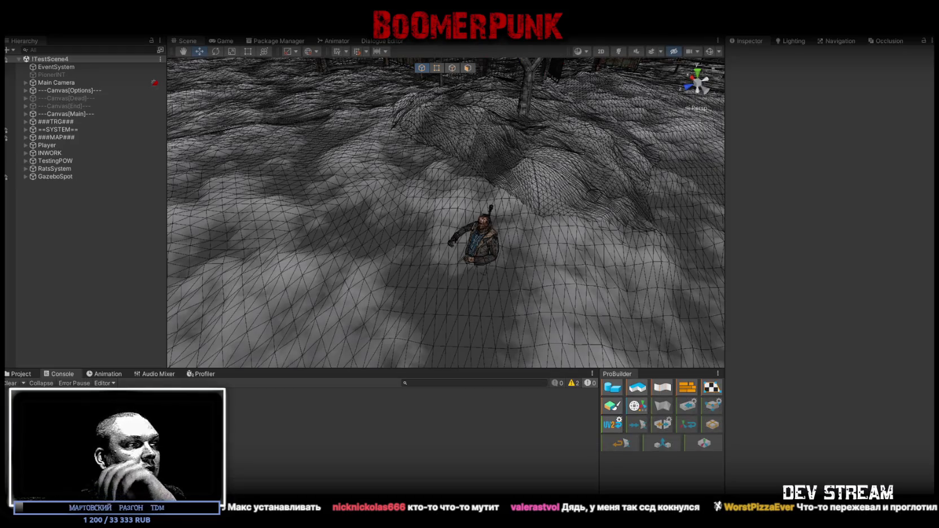
{"action": "mouse_move", "coordinate": [395, 191]}
{"action": "left_mouse_down", "text": "alt"}
{"action": "mouse_move", "coordinate": [423, 192]}
{"action": "mouse_move", "coordinate": [311, 237]}
{"action": "mouse_move", "coordinate": [566, 200]}
{"action": "mouse_move", "coordinate": [482, 195]}
{"action": "mouse_move", "coordinate": [425, 210]}
{"action": "mouse_move", "coordinate": [498, 194]}
{"action": "mouse_move", "coordinate": [484, 199]}
{"action": "left_mouse_up", "text": "alt"}
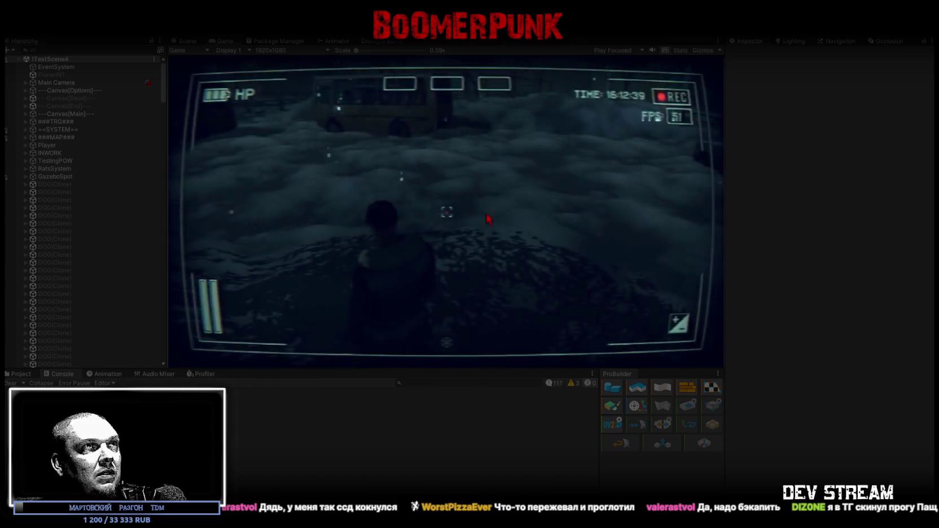
- Maximize the Game view and walk the character through the gate and along the snowy street to the fenced building
{"action": "double_click", "coordinate": [221, 40]}
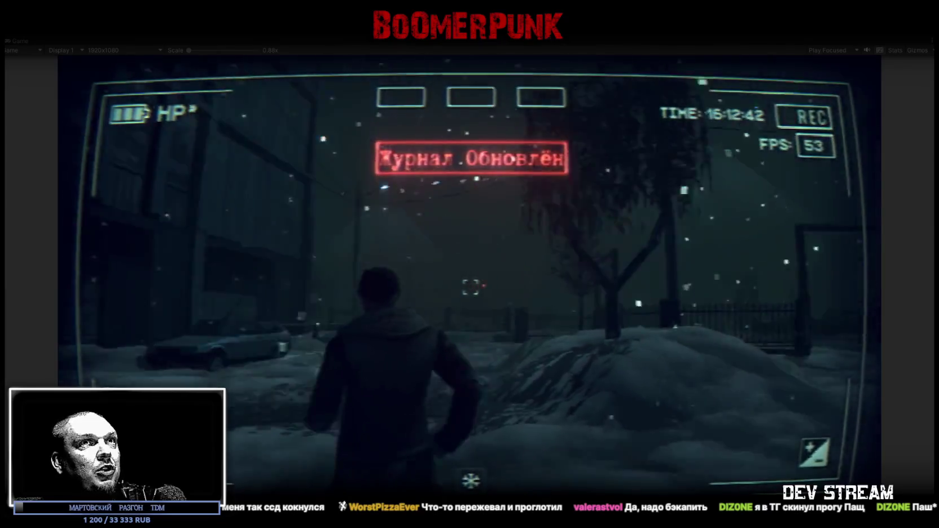
{"action": "key", "text": "w"}
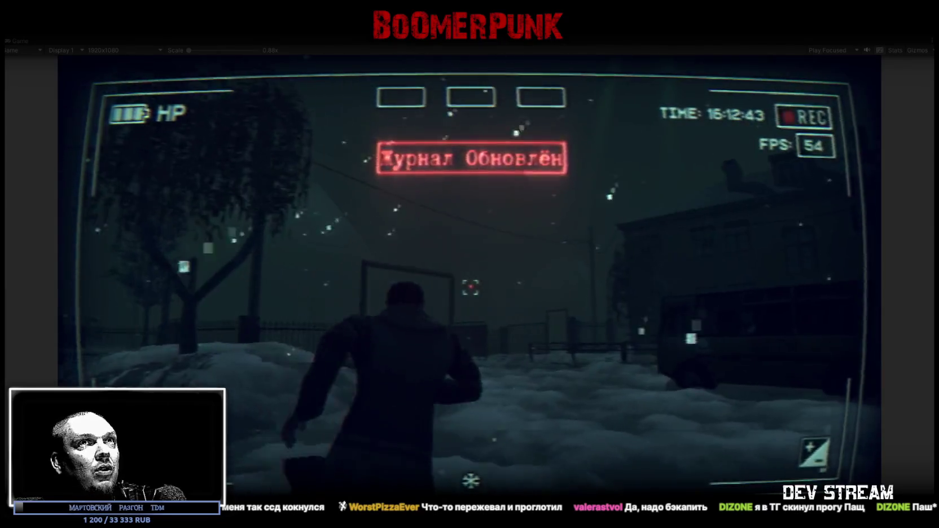
{"action": "key", "text": "w"}
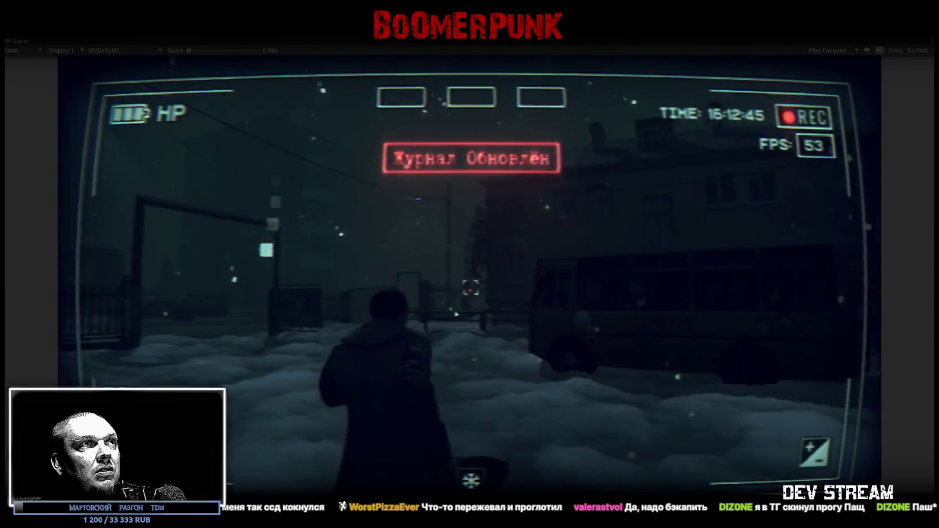
{"action": "key", "text": "w"}
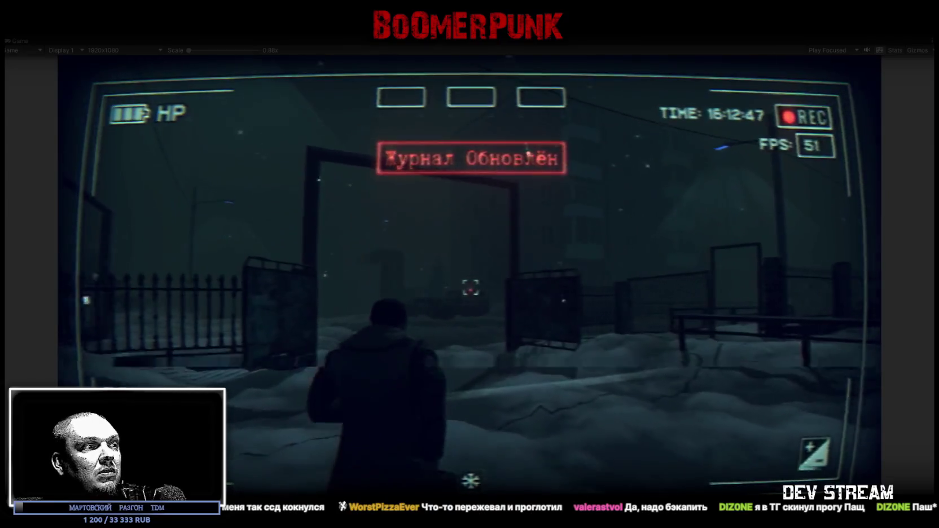
{"action": "key", "text": "w"}
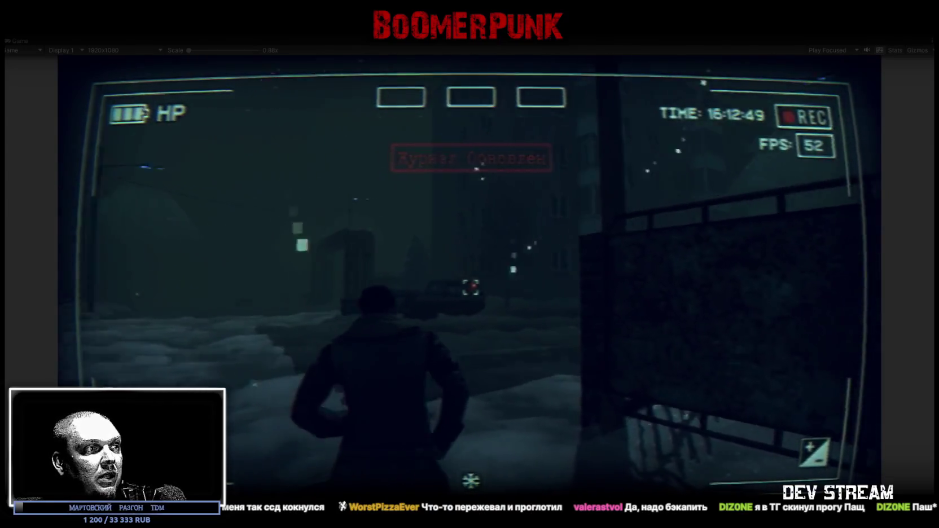
{"action": "key", "text": "w"}
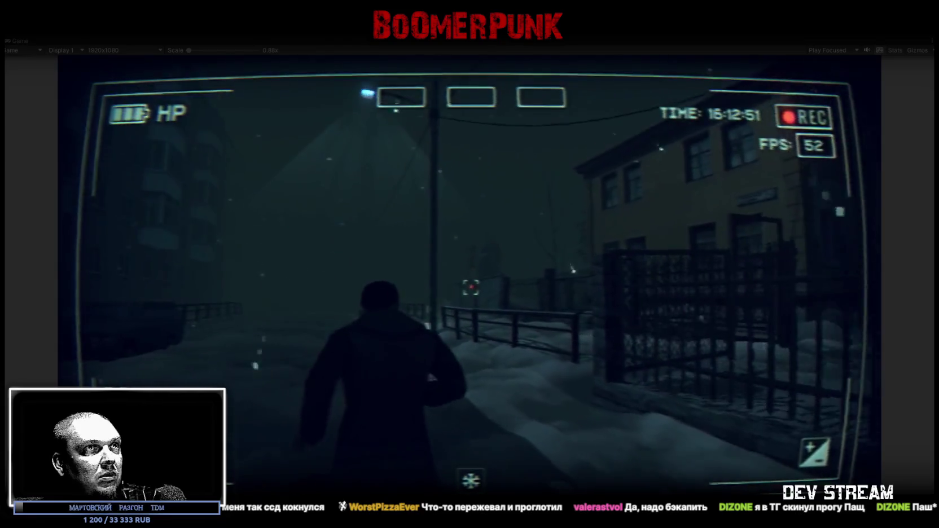
{"action": "key", "text": "w"}
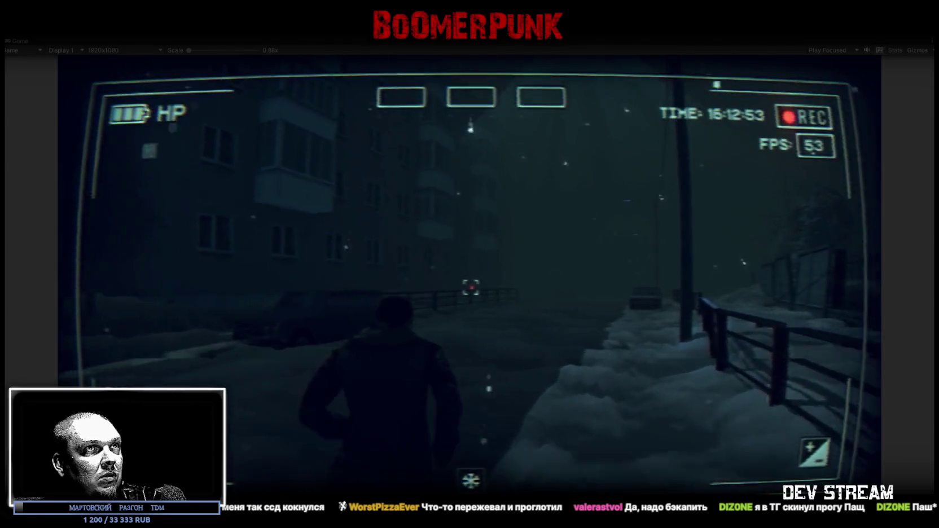
{"action": "key", "text": "w"}
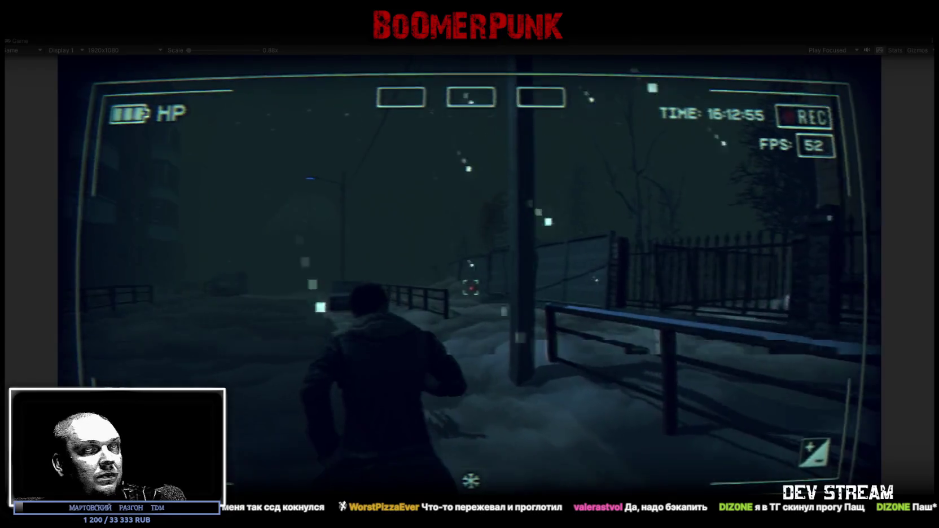
{"action": "key", "text": "w"}
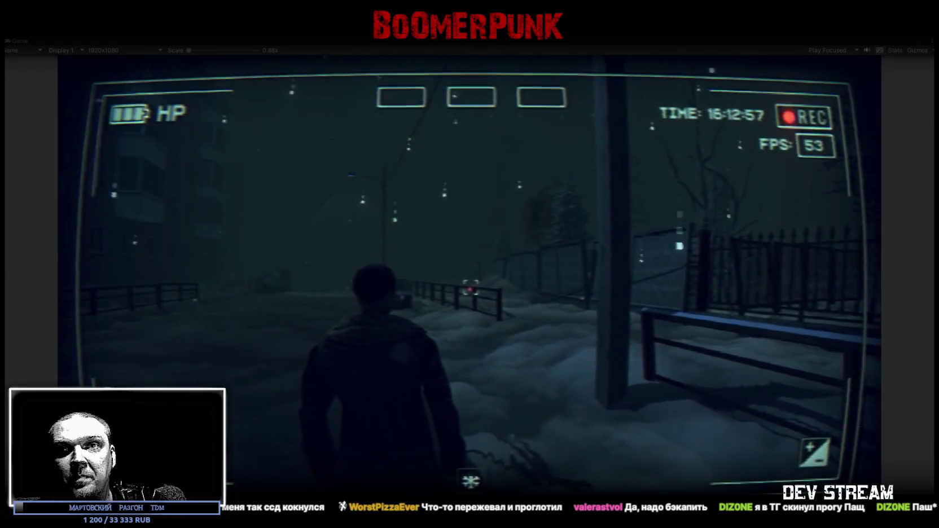
{"action": "key", "text": "w"}
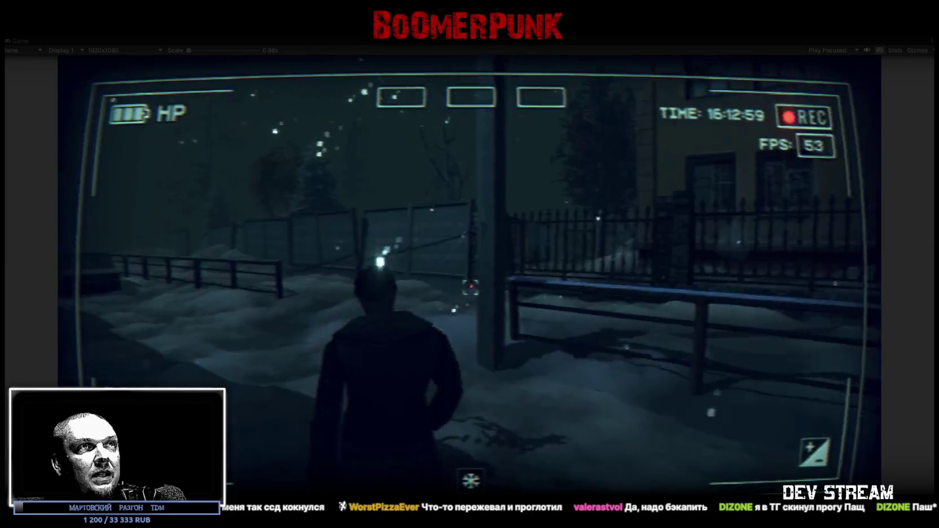
{"action": "key", "text": "w"}
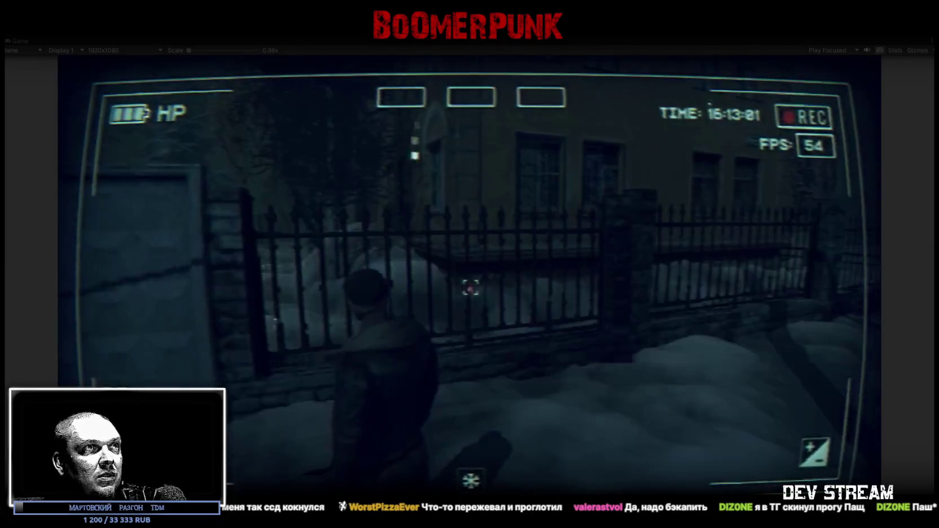
{"action": "key", "text": "w"}
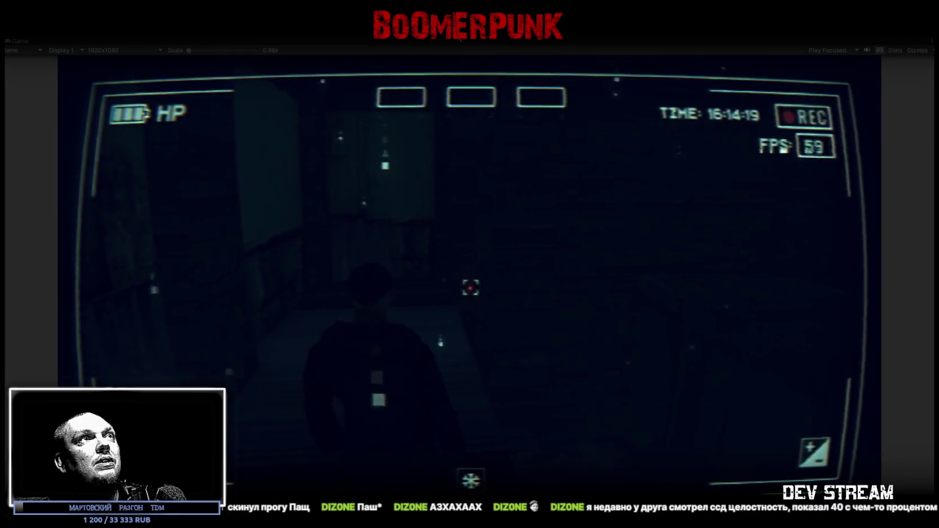
- Free the cursor with Esc and exit Play mode with Ctrl+P
{"action": "key", "text": "Escape"}
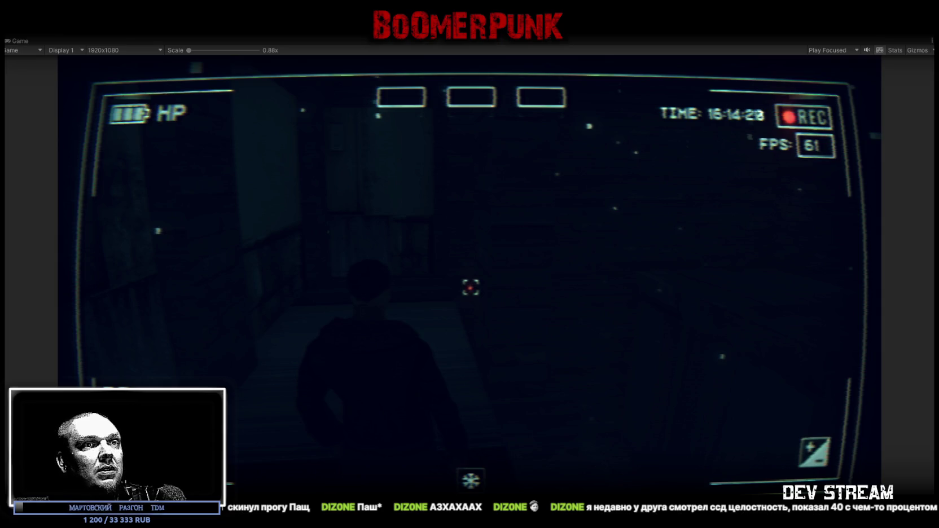
{"action": "key", "text": "ctrl+p"}
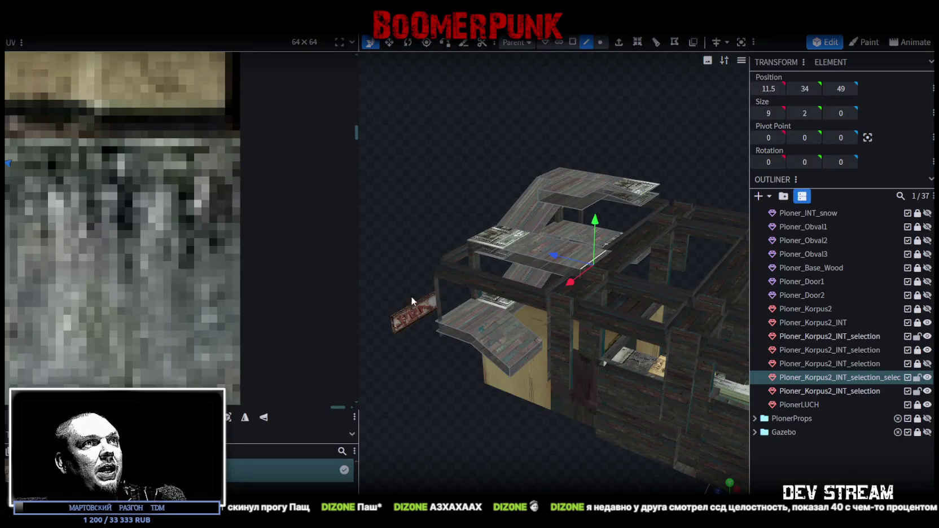
- Orbit the Blockbench viewport for a closer look at the building from a new angle
{"action": "mouse_move", "coordinate": [413, 297]}
{"action": "left_mouse_down"}
{"action": "mouse_move", "coordinate": [421, 406]}
{"action": "mouse_move", "coordinate": [553, 410]}
{"action": "left_mouse_up"}
{"action": "mouse_move", "coordinate": [489, 430]}
{"action": "left_mouse_down"}
{"action": "mouse_move", "coordinate": [621, 412]}
{"action": "mouse_move", "coordinate": [635, 364]}
{"action": "mouse_move", "coordinate": [627, 379]}
{"action": "mouse_move", "coordinate": [496, 410]}
{"action": "mouse_move", "coordinate": [613, 373]}
{"action": "mouse_move", "coordinate": [596, 366]}
{"action": "mouse_move", "coordinate": [529, 382]}
{"action": "mouse_move", "coordinate": [646, 390]}
{"action": "mouse_move", "coordinate": [639, 435]}
{"action": "mouse_move", "coordinate": [592, 425]}
{"action": "mouse_move", "coordinate": [651, 398]}
{"action": "mouse_move", "coordinate": [606, 418]}
{"action": "mouse_move", "coordinate": [627, 395]}
{"action": "mouse_move", "coordinate": [596, 422]}
{"action": "mouse_move", "coordinate": [532, 387]}
{"action": "mouse_move", "coordinate": [578, 380]}
{"action": "mouse_move", "coordinate": [620, 422]}
{"action": "left_mouse_up"}
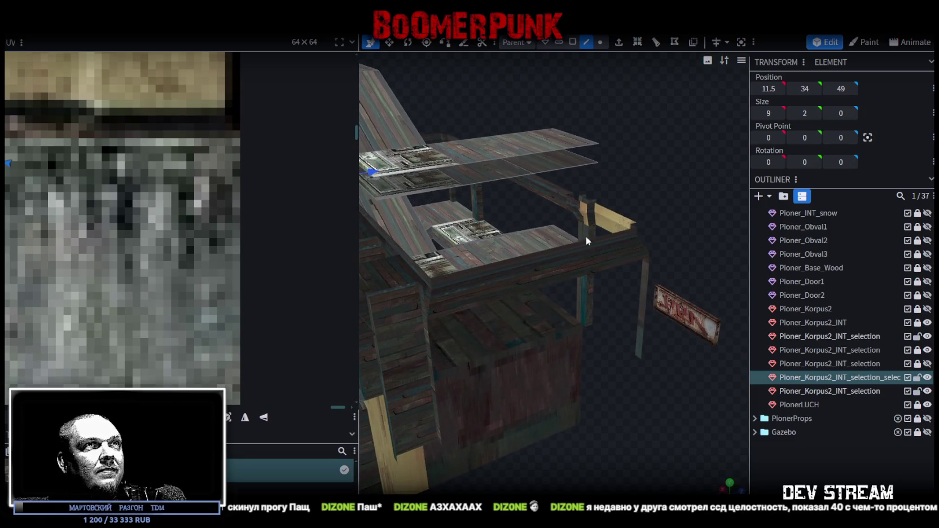
- Select the third Pioner_Korpus2_INT_selection part (52×16×99.5) and orbit to view the walls and floor
{"action": "mouse_move", "coordinate": [595, 212]}
{"action": "left_mouse_down"}
{"action": "mouse_move", "coordinate": [604, 195]}
{"action": "mouse_move", "coordinate": [625, 195]}
{"action": "left_mouse_up"}
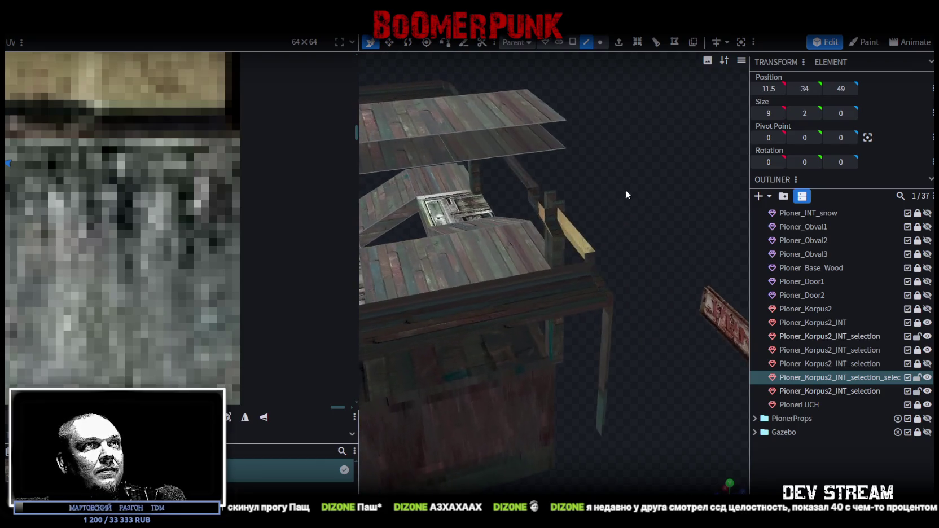
{"action": "mouse_move", "coordinate": [587, 277]}
{"action": "left_mouse_down"}
{"action": "mouse_move", "coordinate": [586, 193]}
{"action": "mouse_move", "coordinate": [597, 356]}
{"action": "mouse_move", "coordinate": [610, 279]}
{"action": "mouse_move", "coordinate": [623, 288]}
{"action": "left_mouse_up"}
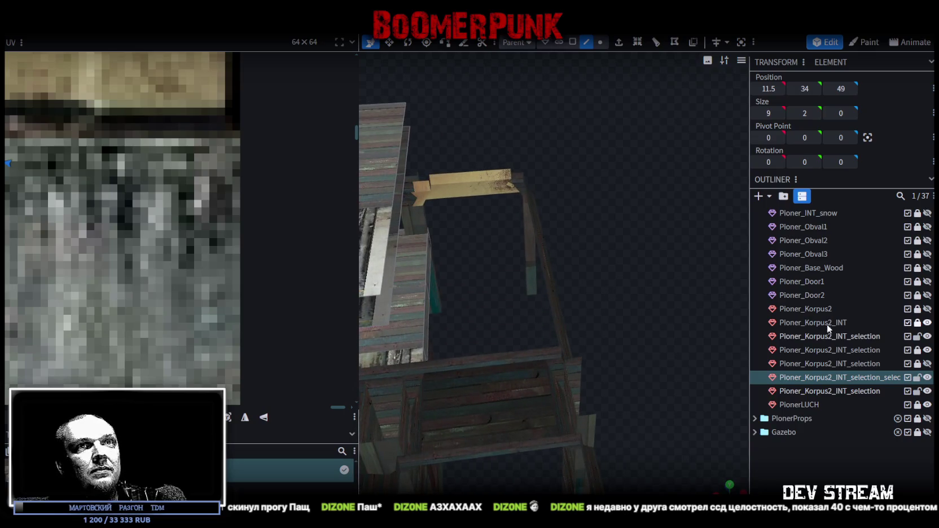
{"action": "left_click", "coordinate": [870, 365]}
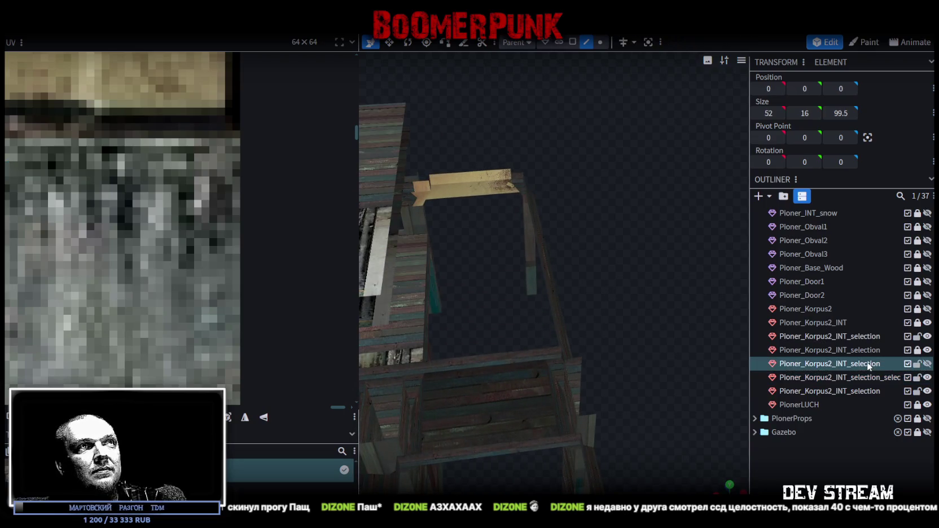
{"action": "mouse_move", "coordinate": [530, 195]}
{"action": "left_mouse_down"}
{"action": "mouse_move", "coordinate": [550, 230]}
{"action": "mouse_move", "coordinate": [583, 259]}
{"action": "mouse_move", "coordinate": [507, 324]}
{"action": "mouse_move", "coordinate": [622, 324]}
{"action": "mouse_move", "coordinate": [626, 281]}
{"action": "mouse_move", "coordinate": [537, 360]}
{"action": "mouse_move", "coordinate": [466, 300]}
{"action": "mouse_move", "coordinate": [453, 321]}
{"action": "mouse_move", "coordinate": [617, 344]}
{"action": "mouse_move", "coordinate": [574, 298]}
{"action": "mouse_move", "coordinate": [536, 329]}
{"action": "mouse_move", "coordinate": [552, 335]}
{"action": "mouse_move", "coordinate": [522, 315]}
{"action": "left_mouse_up"}
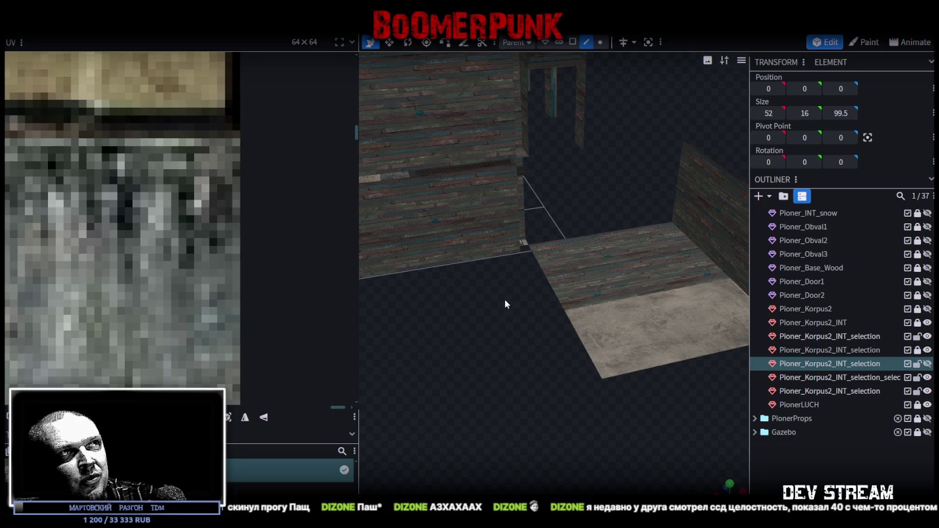
- Zoom and orbit around the building frame, then select the upper floor and stair piece sized 42×30×23.5
{"action": "mouse_move", "coordinate": [613, 190]}
{"action": "left_mouse_down"}
{"action": "mouse_move", "coordinate": [450, 210]}
{"action": "mouse_move", "coordinate": [621, 189]}
{"action": "left_mouse_up"}
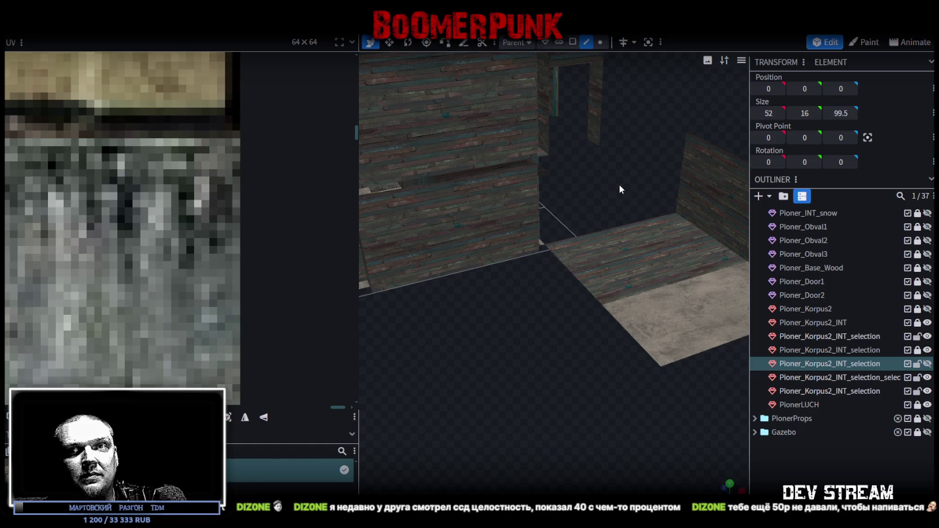
{"action": "left_click_drag", "start_coordinate": [620, 185], "coordinate": [620, 184]}
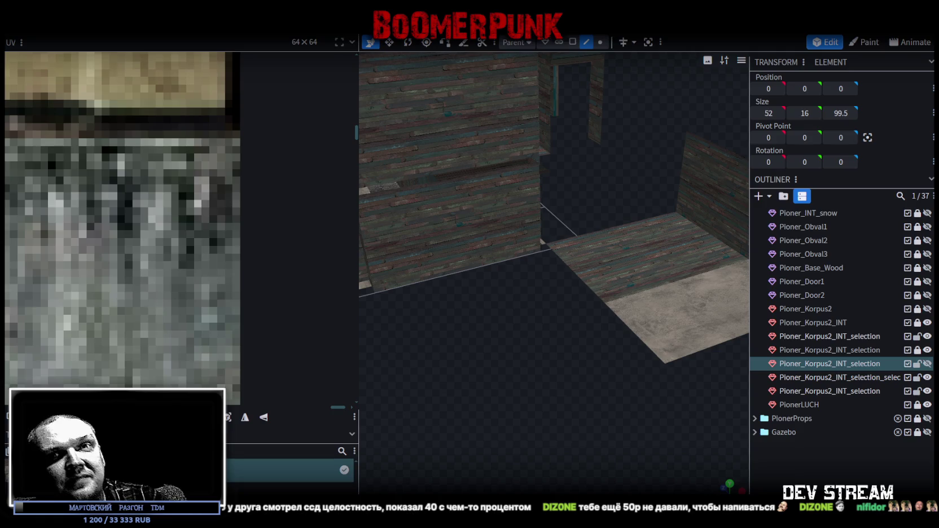
{"action": "scroll", "coordinate": [511, 361], "scroll_direction": "down", "scroll_amount": 5}
{"action": "left_click_drag", "start_coordinate": [510, 361], "coordinate": [527, 358]}
{"action": "scroll", "coordinate": [705, 364], "scroll_direction": "up", "scroll_amount": 5}
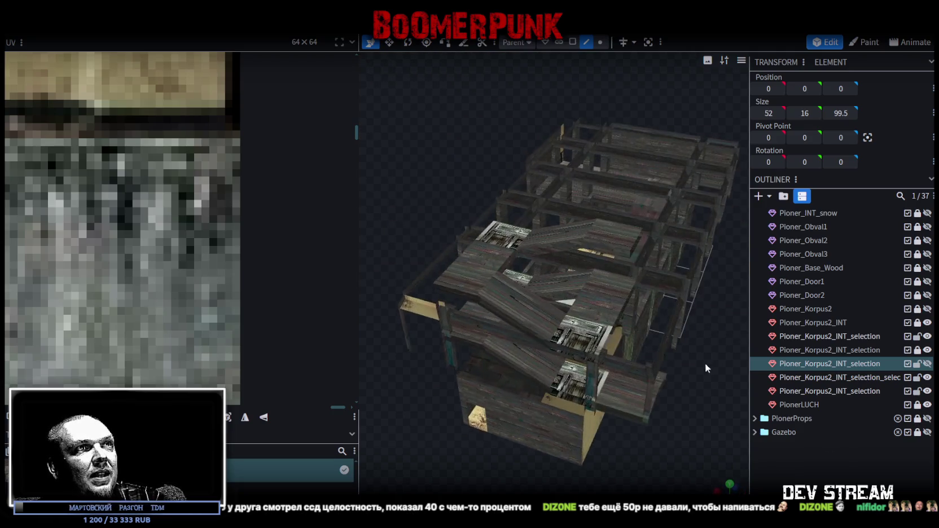
{"action": "mouse_move", "coordinate": [517, 303]}
{"action": "left_mouse_down"}
{"action": "mouse_move", "coordinate": [580, 378]}
{"action": "mouse_move", "coordinate": [705, 372]}
{"action": "mouse_move", "coordinate": [527, 386]}
{"action": "mouse_move", "coordinate": [554, 377]}
{"action": "mouse_move", "coordinate": [564, 309]}
{"action": "left_mouse_up"}
{"action": "left_click", "coordinate": [515, 183]}
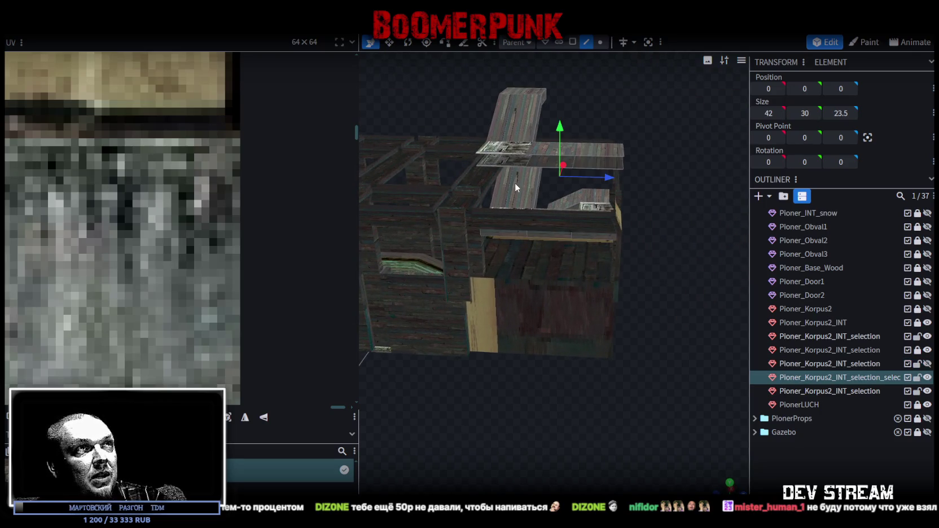